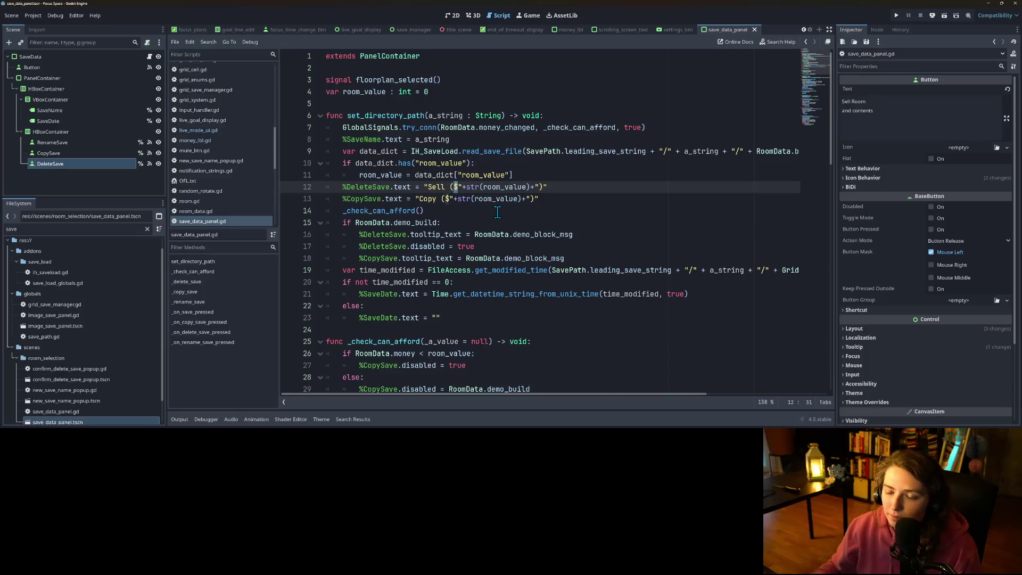
Remove the dollar sign and add a ⚡ symbol after the value in the Sell label.
key(Down)
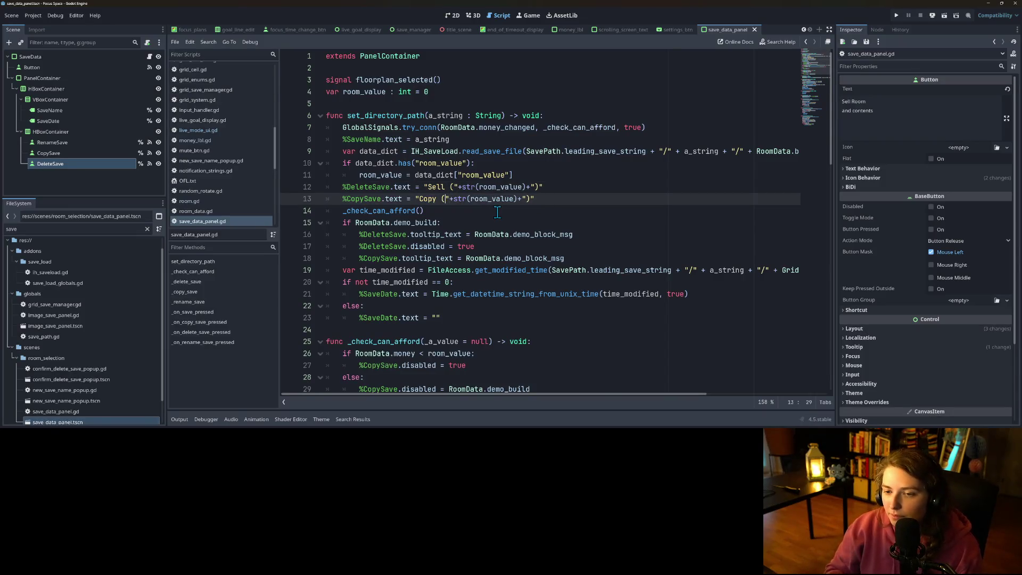
key(ctrl+z)
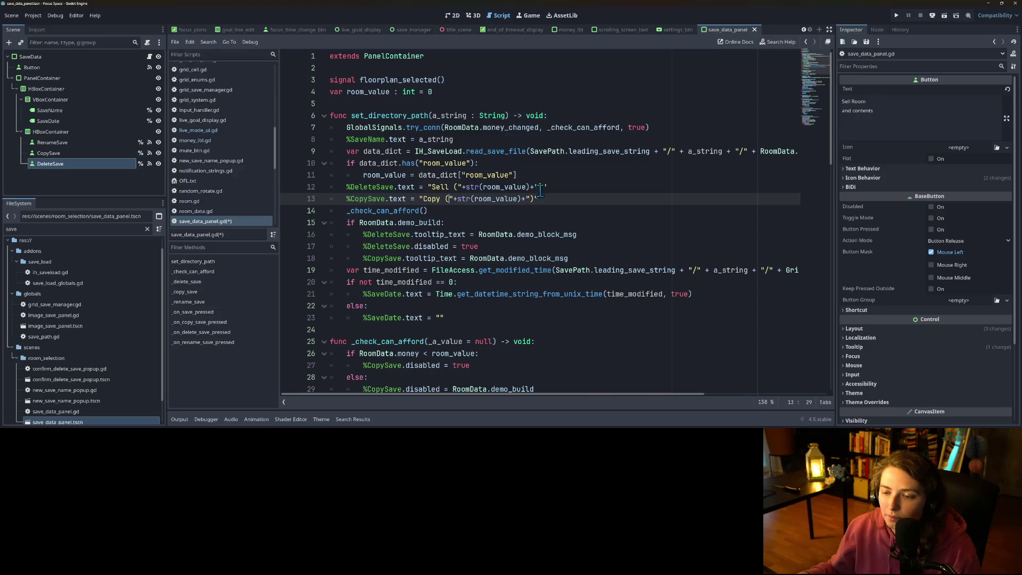
text())
click(539, 187)
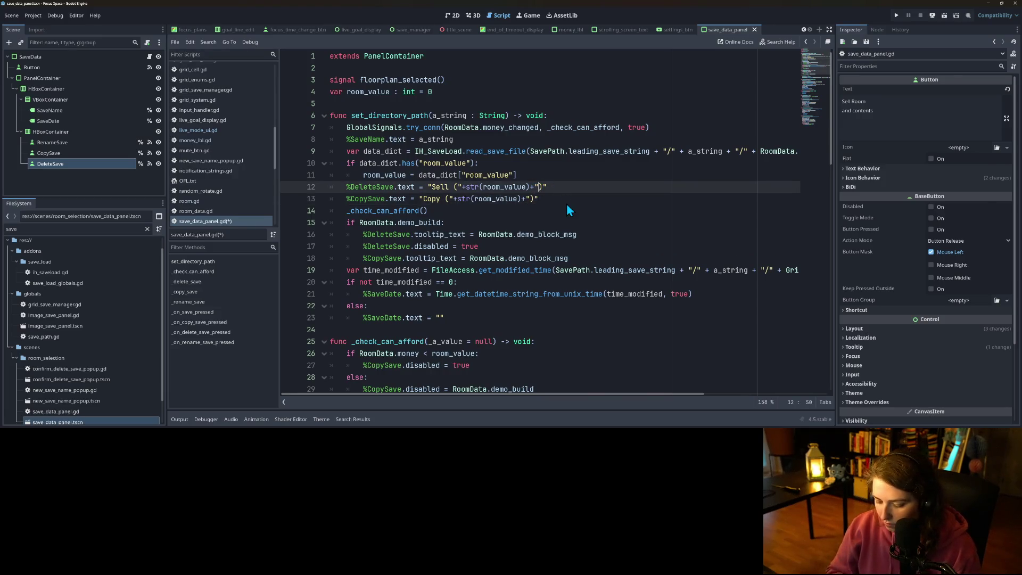
key(super+period)
text(lig)
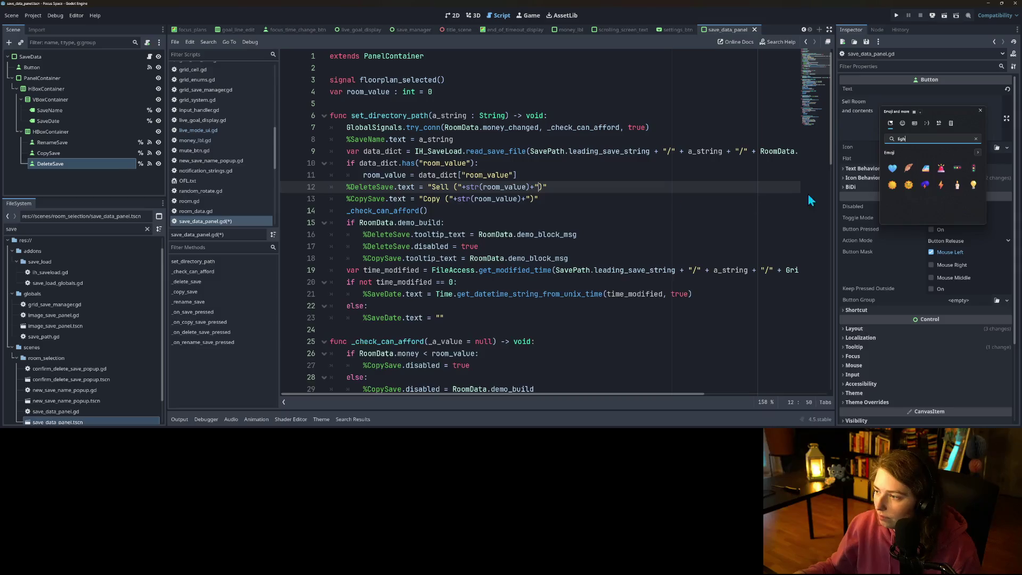
Add the ⚡ symbol to the end of the Copy label and save save_data_panel.gd.
click(530, 198)
text(⚡)
key(ctrl+s)
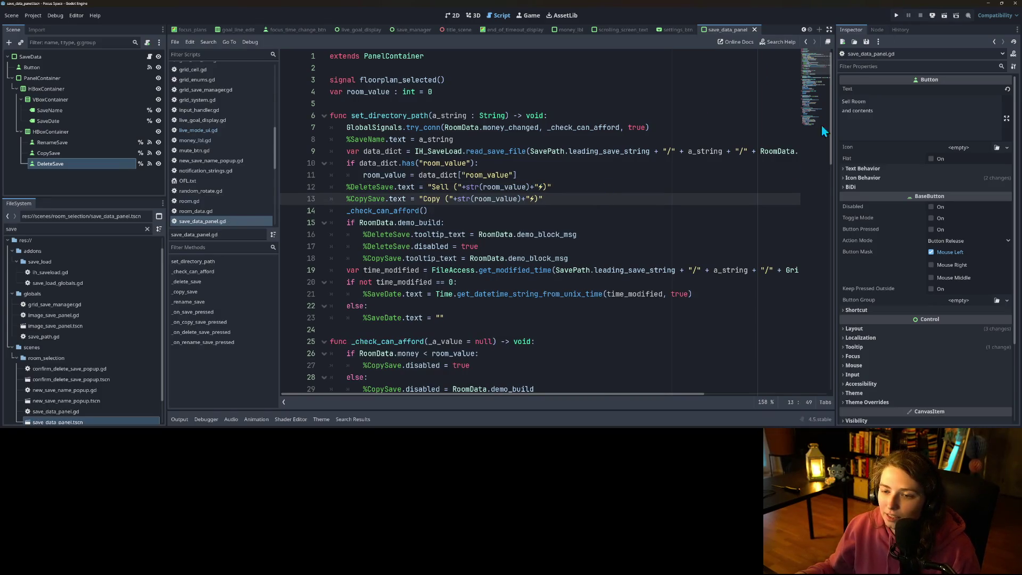
scroll(712, 260, down, 12)
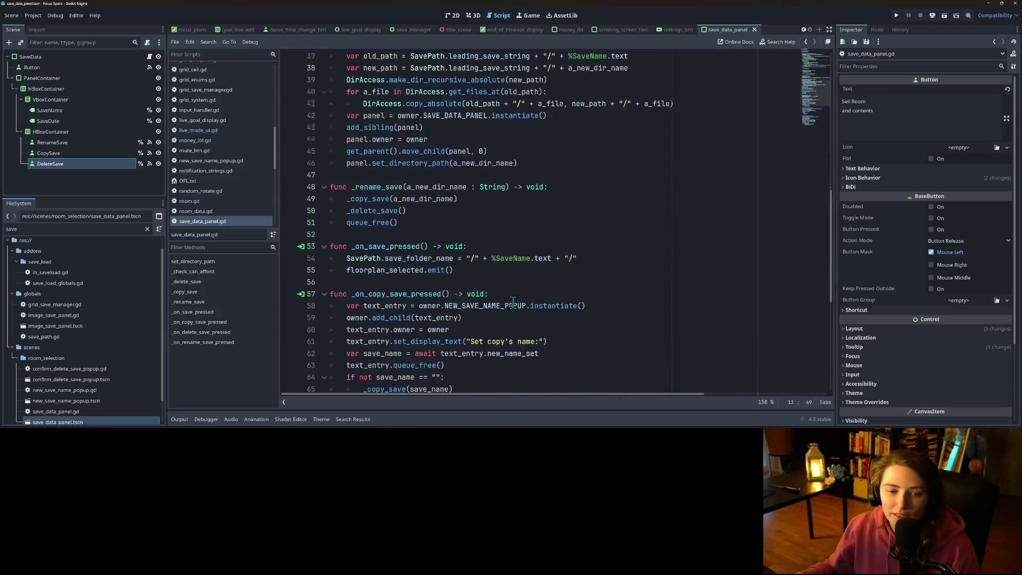
Clear the FileSystem filter and open select_premade_floorplan_menu.tscn from the room_selection folder.
scroll(93, 397, down, 1)
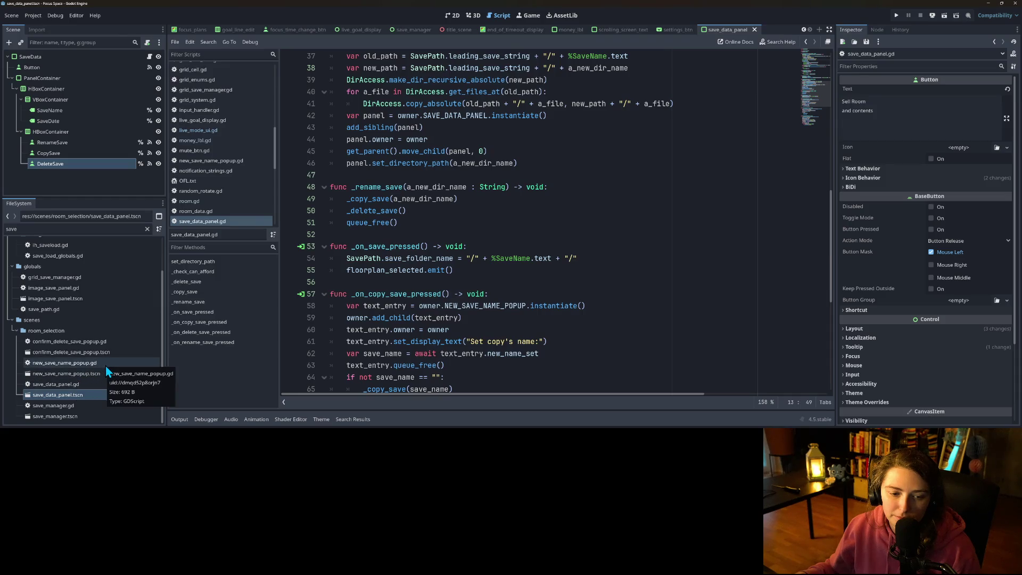
click(60, 331)
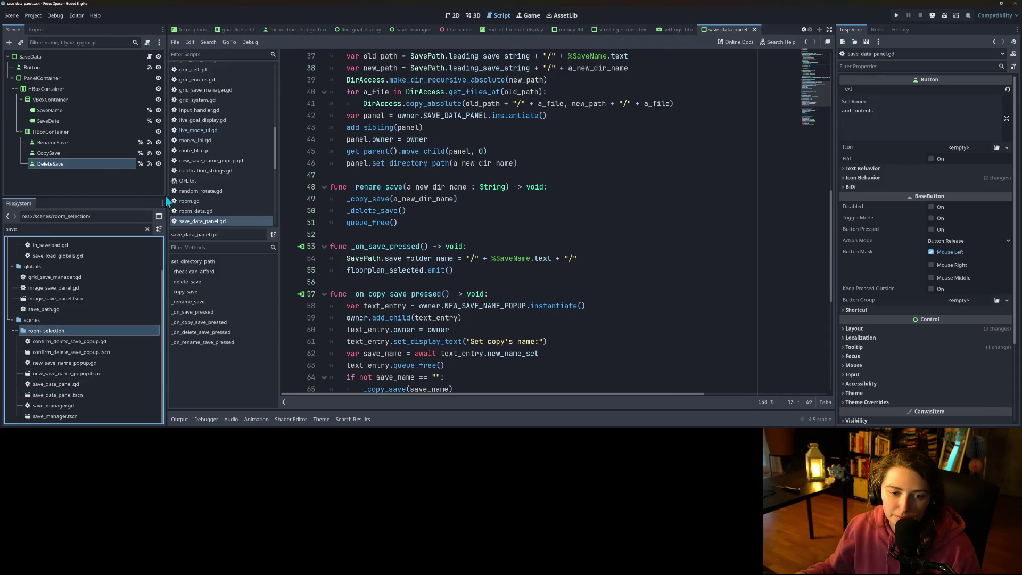
click(147, 229)
scroll(85, 375, down, 5)
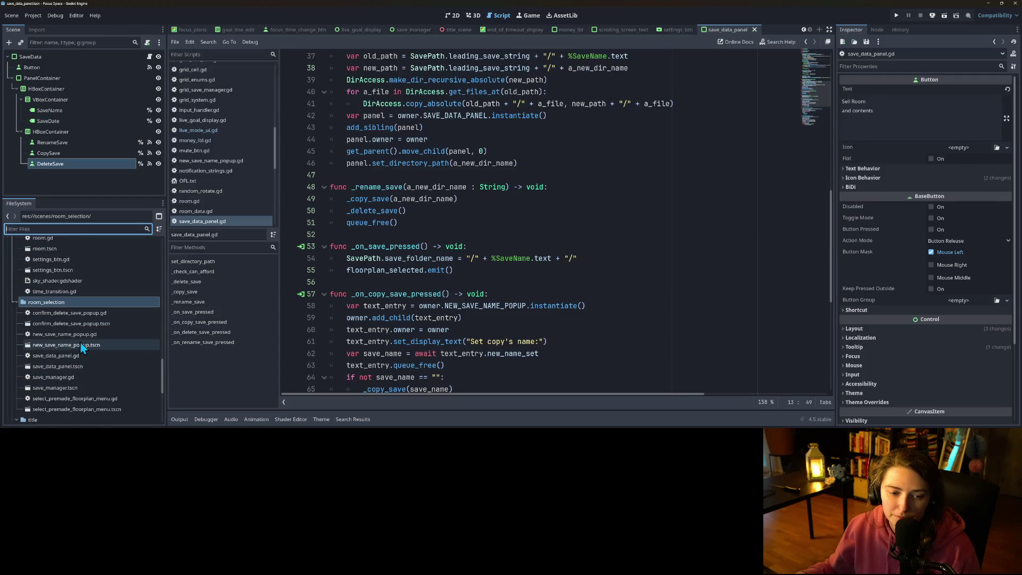
double_click(95, 407)
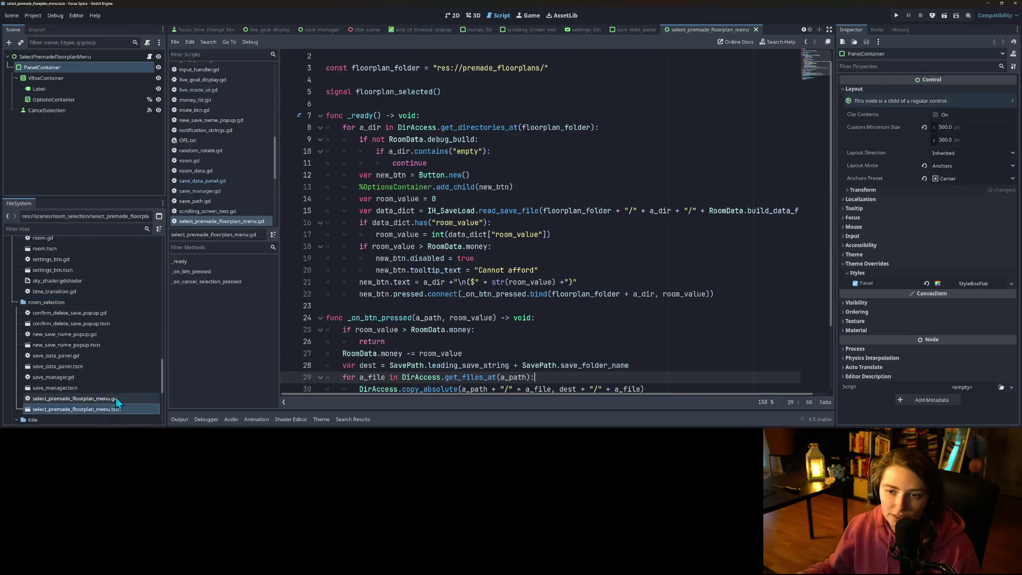
Replace $ with ⚡ in the new_btn.text line and save the floor-plan script.
scroll(494, 286, down, 1)
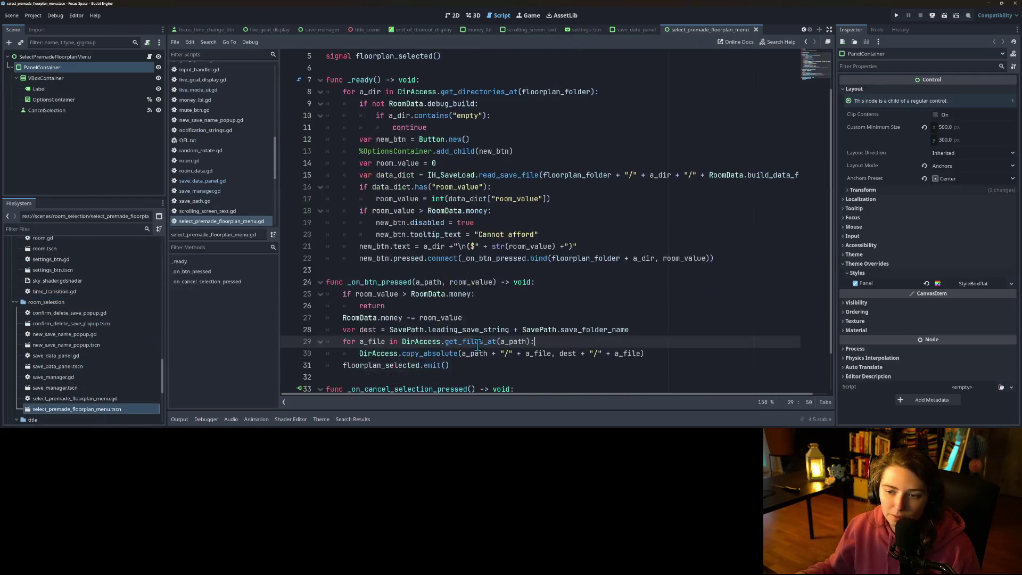
click(477, 246)
text($)
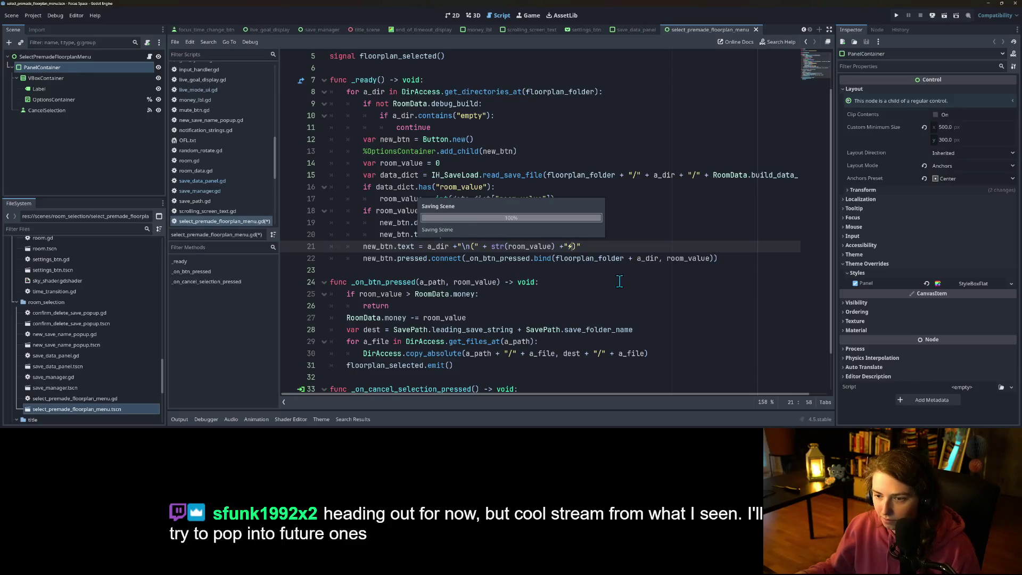
key(ctrl+s)
scroll(622, 269, down, 2)
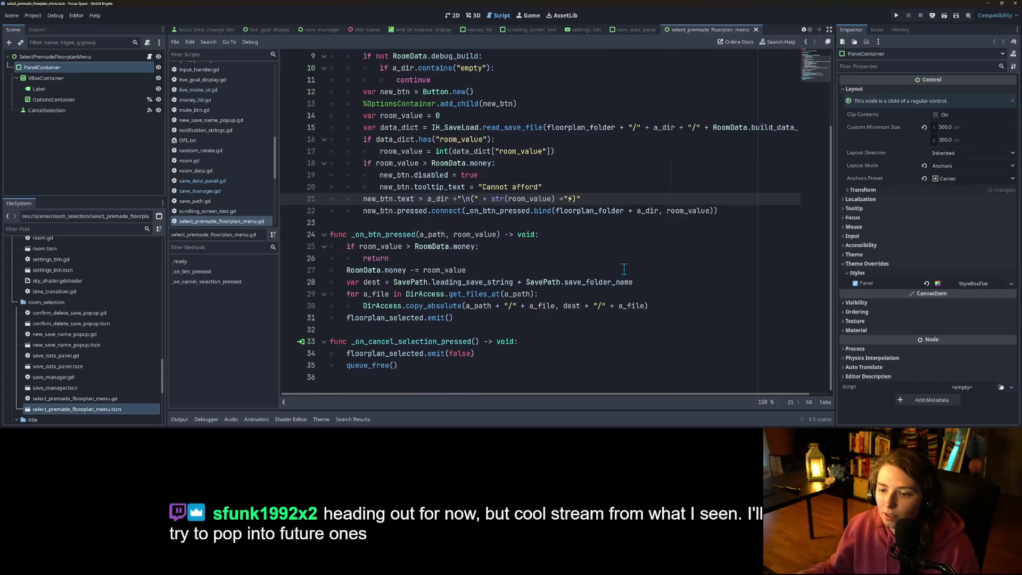
Launch Focus Space with the Output panel collapsed and start the game.
click(897, 16)
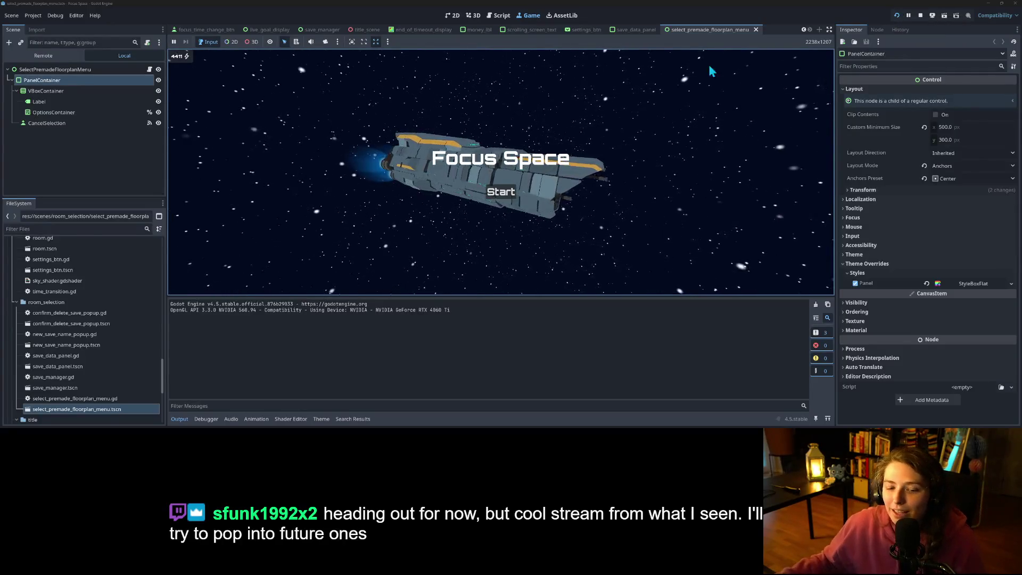
click(179, 419)
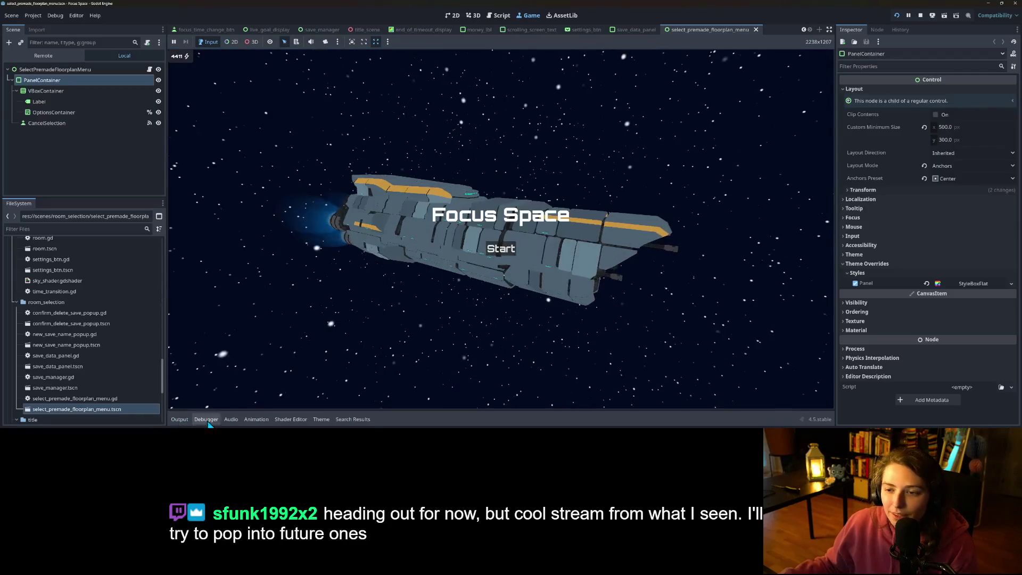
click(500, 251)
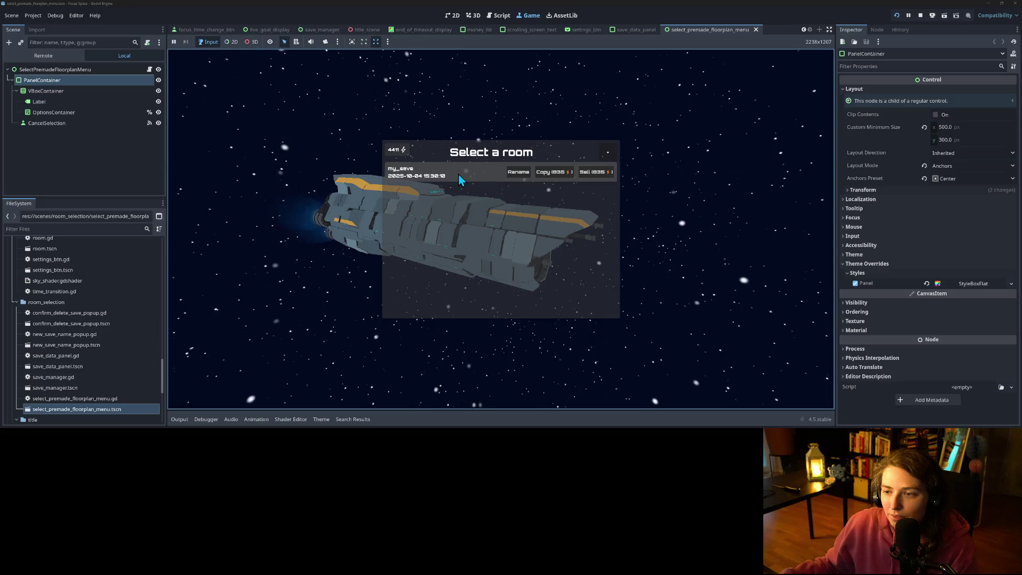
Create a new save named 'test', review the floor-plan prices, then close the chooser.
click(613, 155)
text(test)
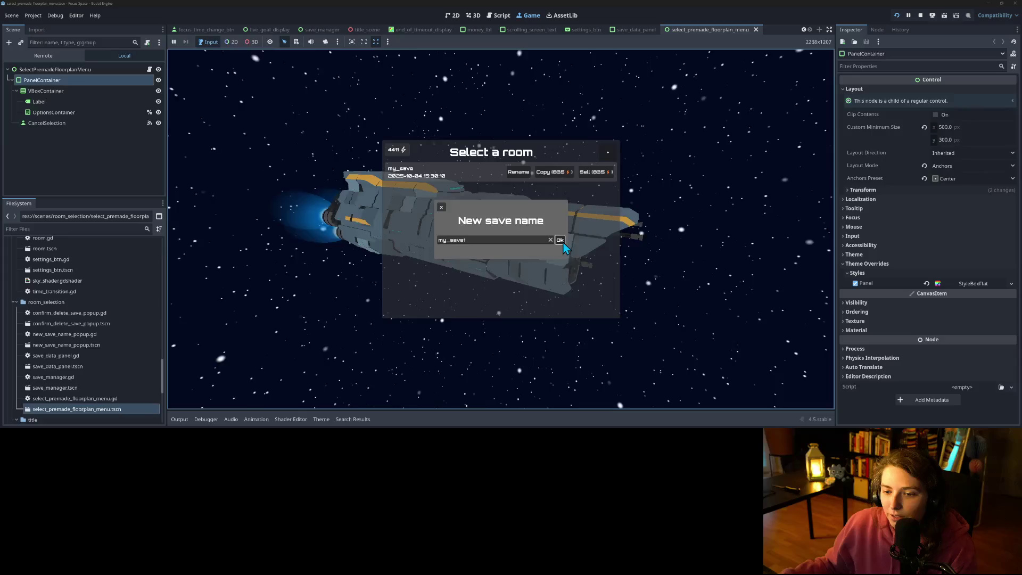
click(560, 240)
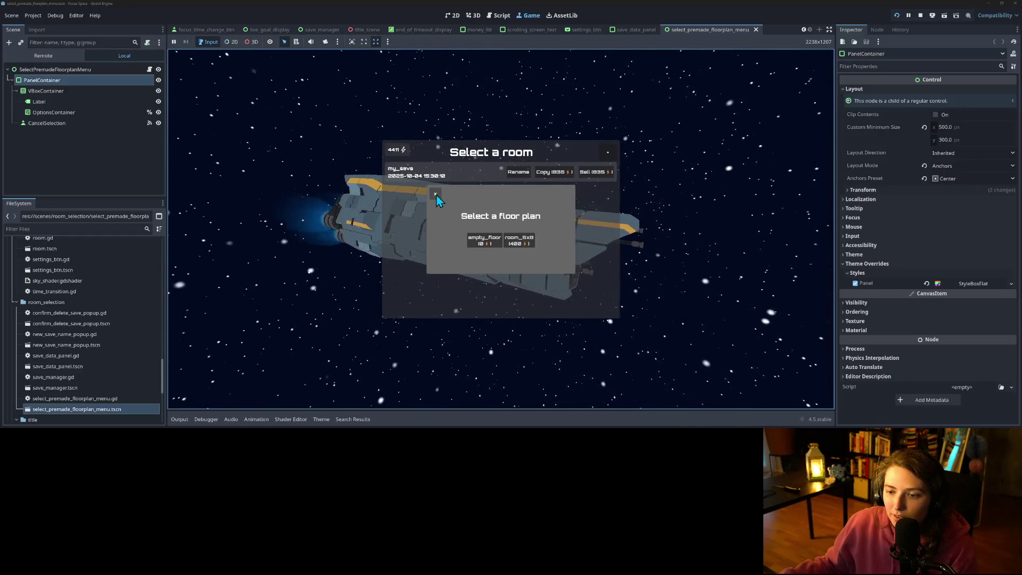
click(436, 194)
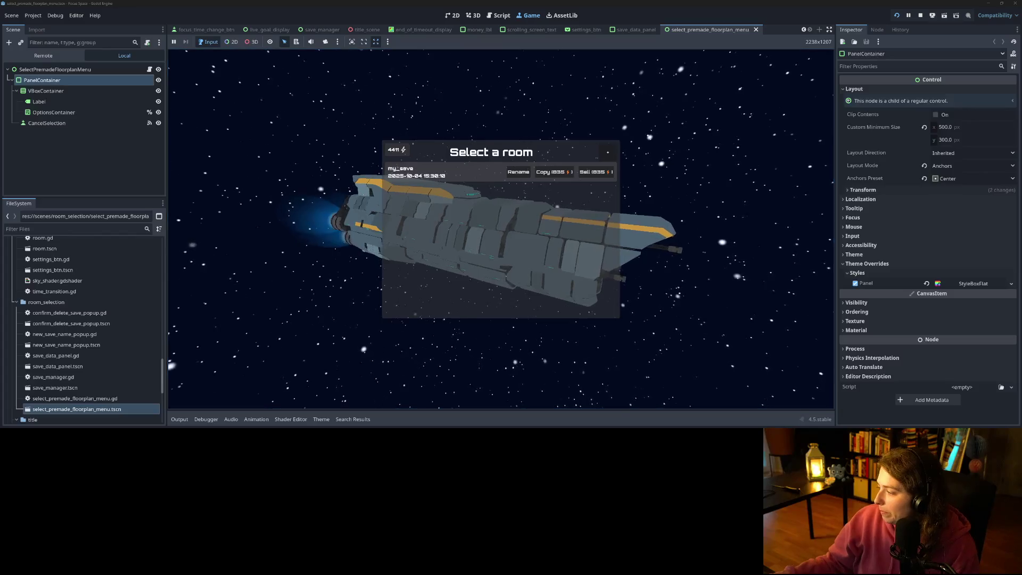
key(alt+Tab)
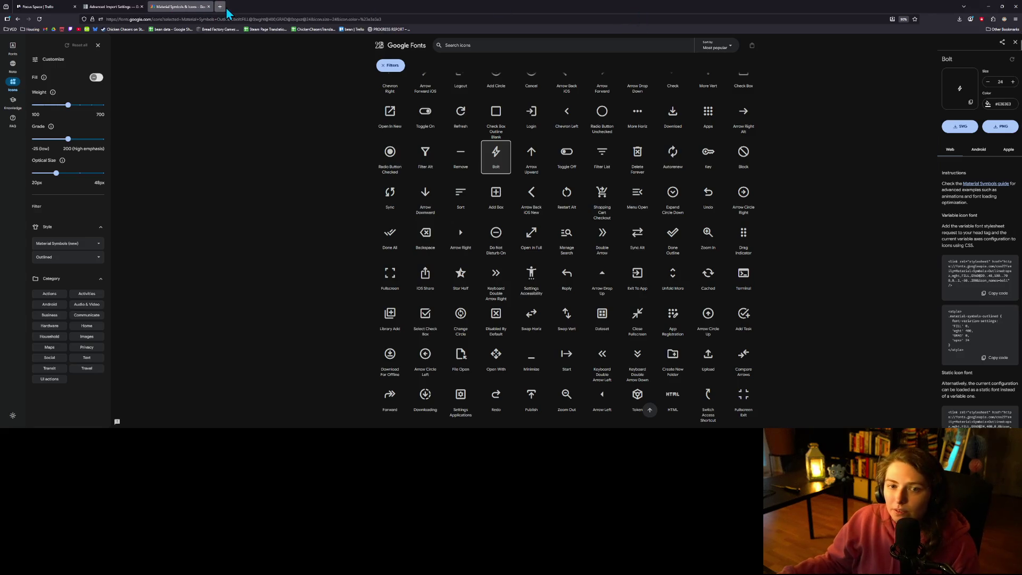
click(226, 9)
text(godot us)
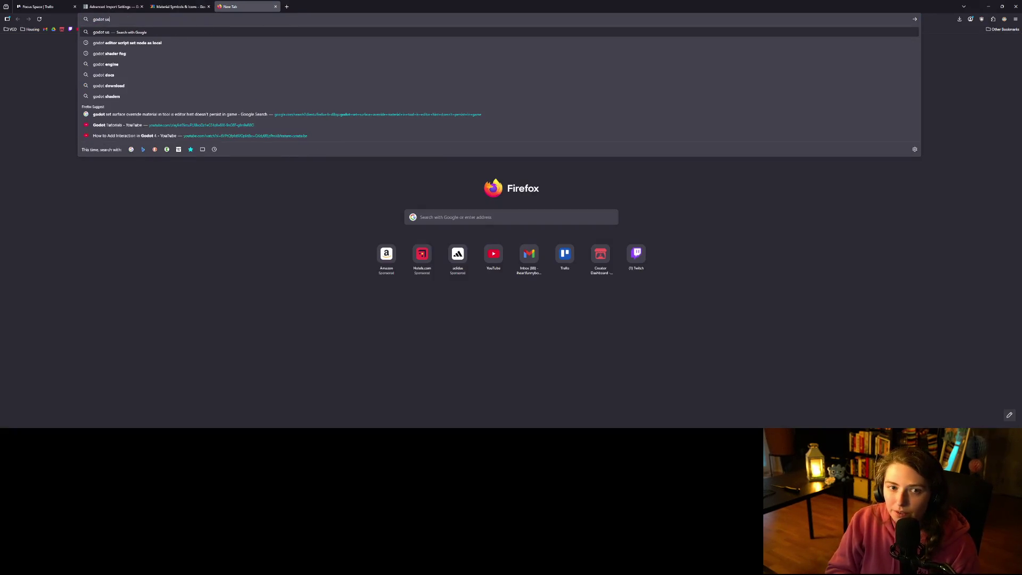
text(e svg as t)
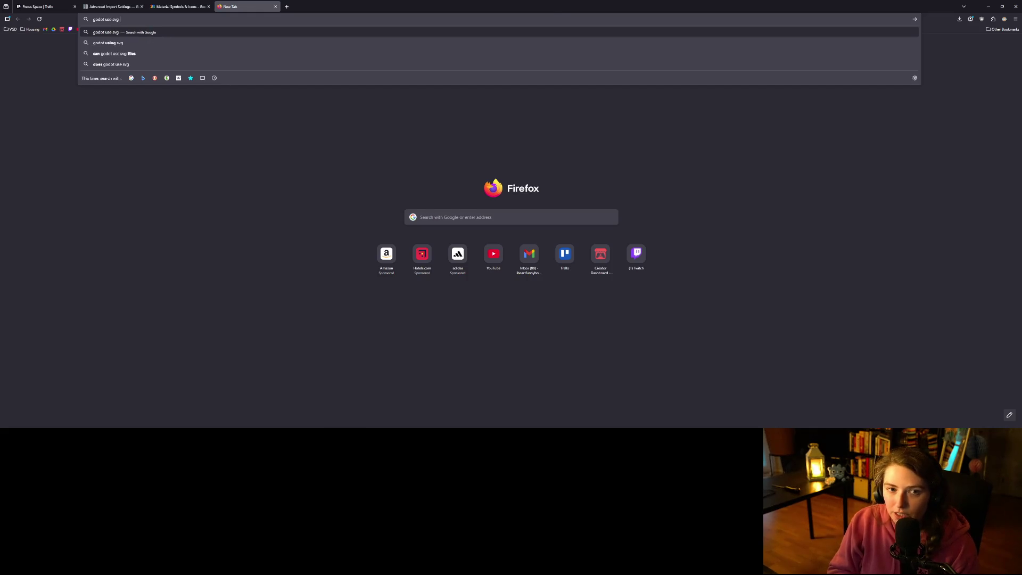
text(ext)
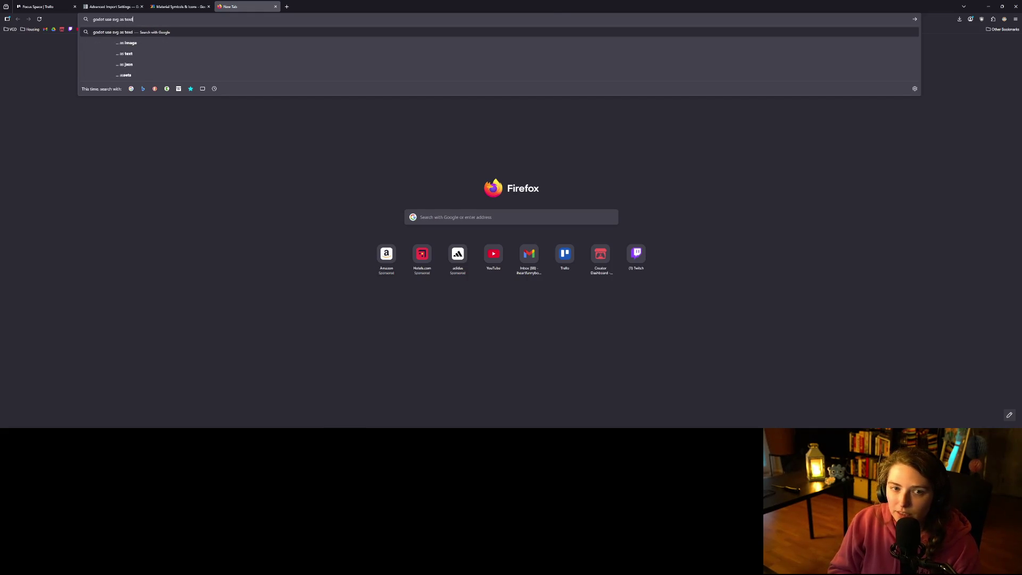
key(Return)
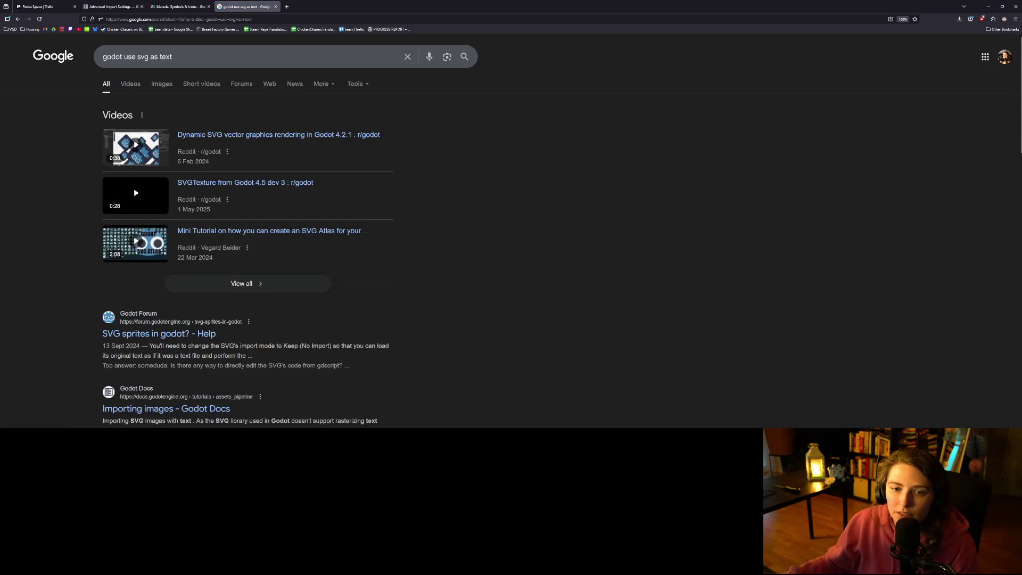
scroll(500, 246, down, 3)
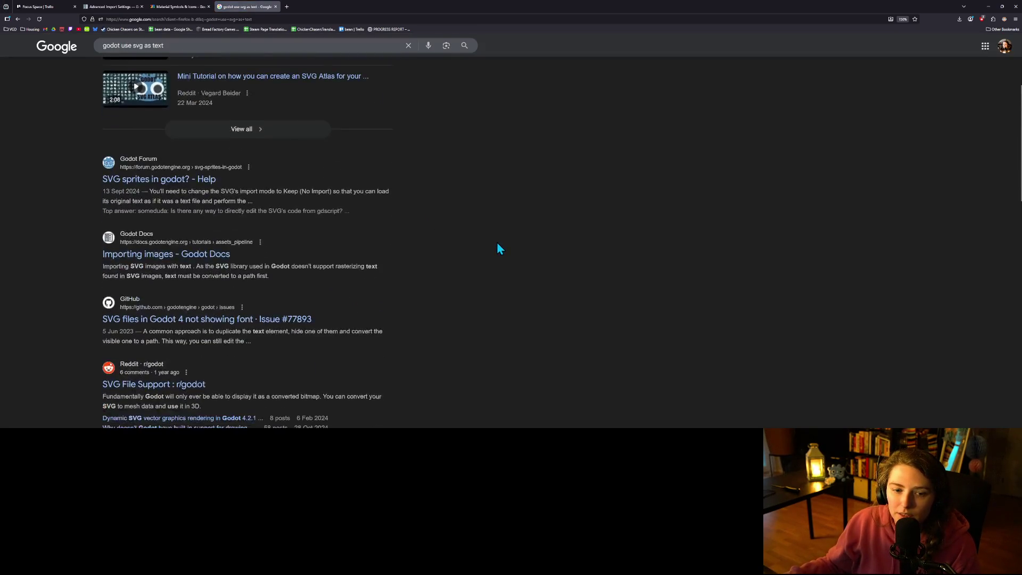
scroll(499, 248, down, 1)
scroll(499, 248, down, 3)
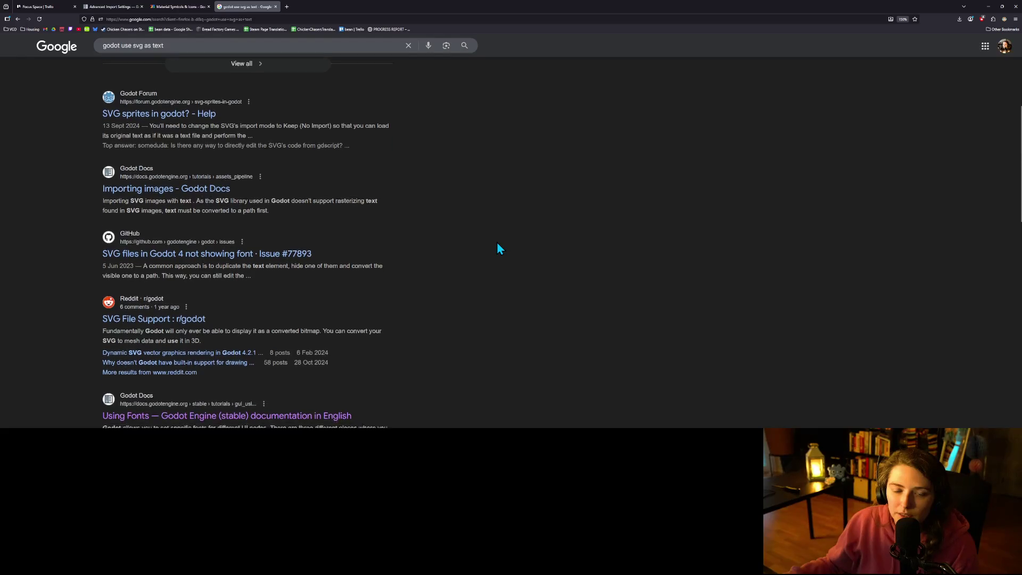
scroll(499, 248, down, 1)
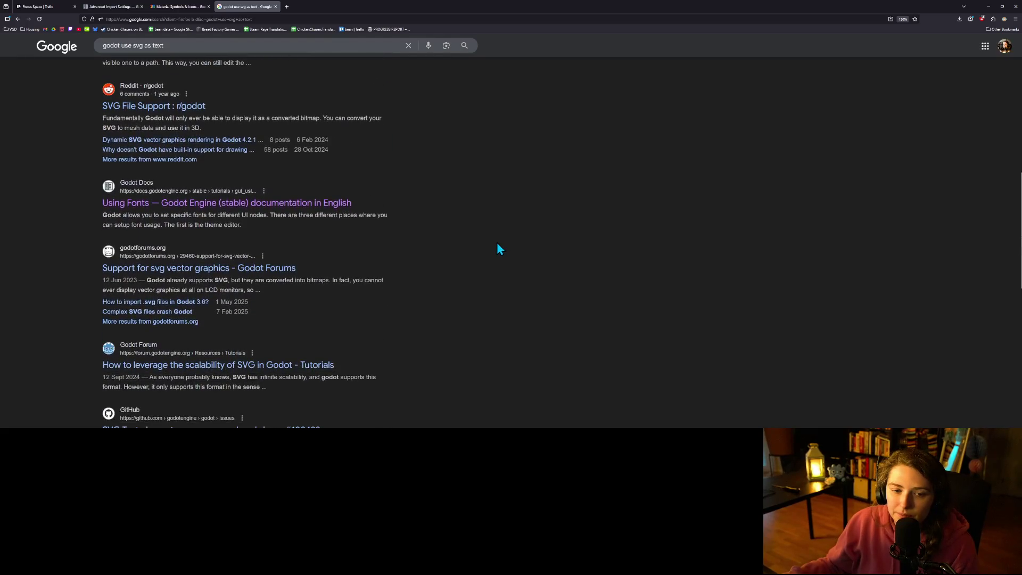
scroll(499, 248, down, 1)
scroll(498, 248, down, 1)
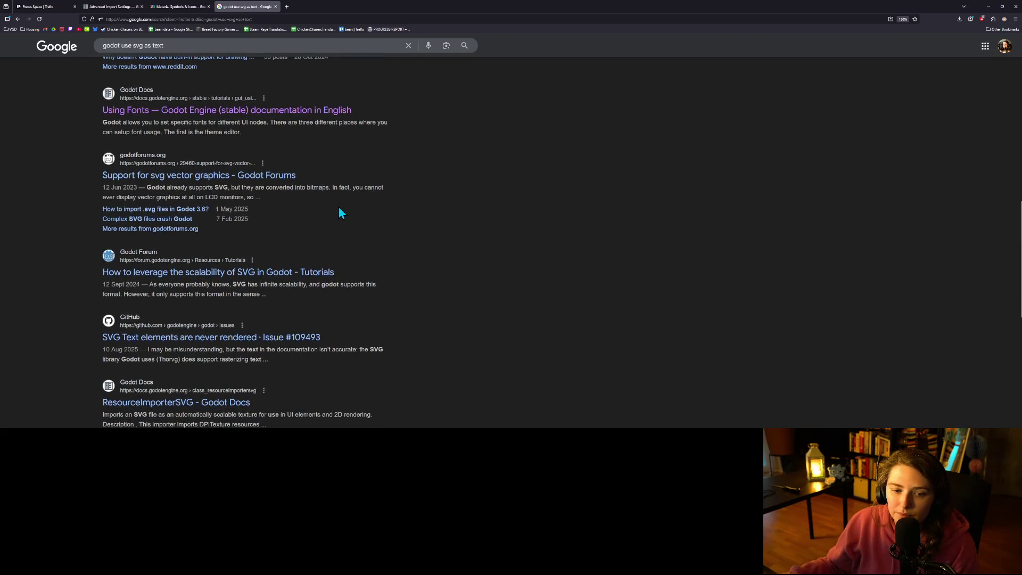
scroll(341, 213, down, 3)
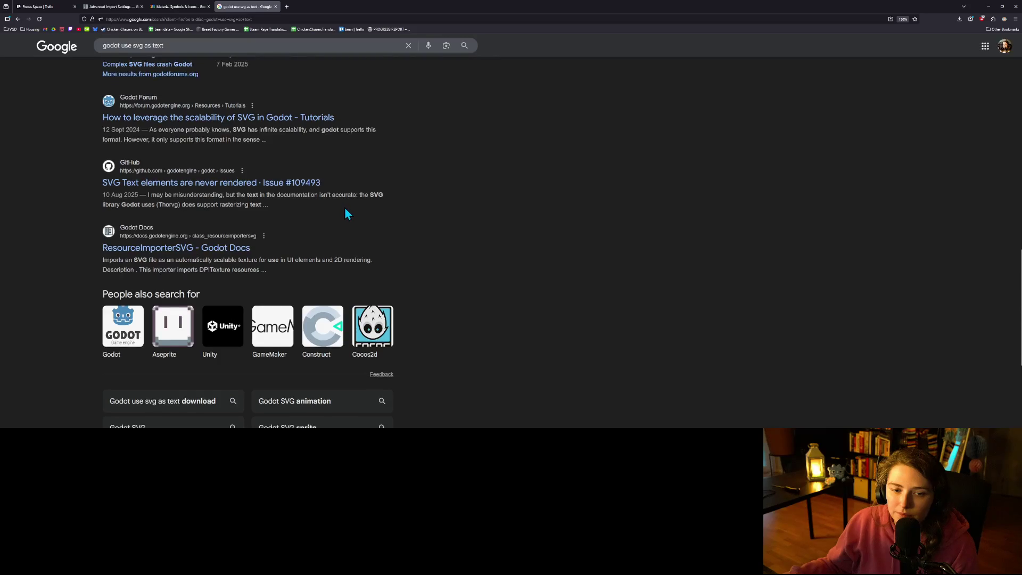
Close the Google search tab and minimize the browser to reveal the running game.
click(277, 7)
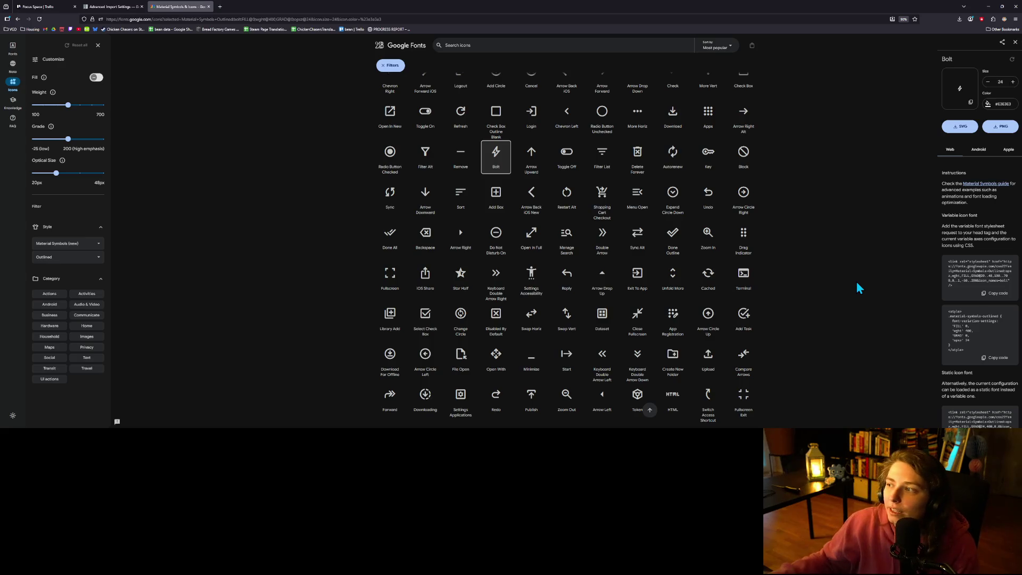
click(988, 7)
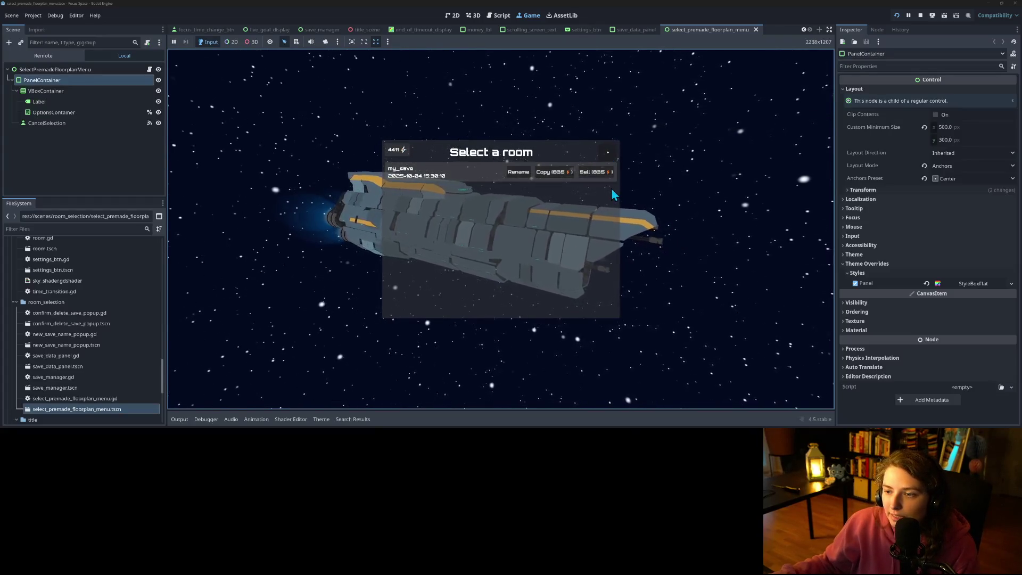
Stop the game, show the floor-plan menu scene in 2D, and open its attached script.
click(920, 15)
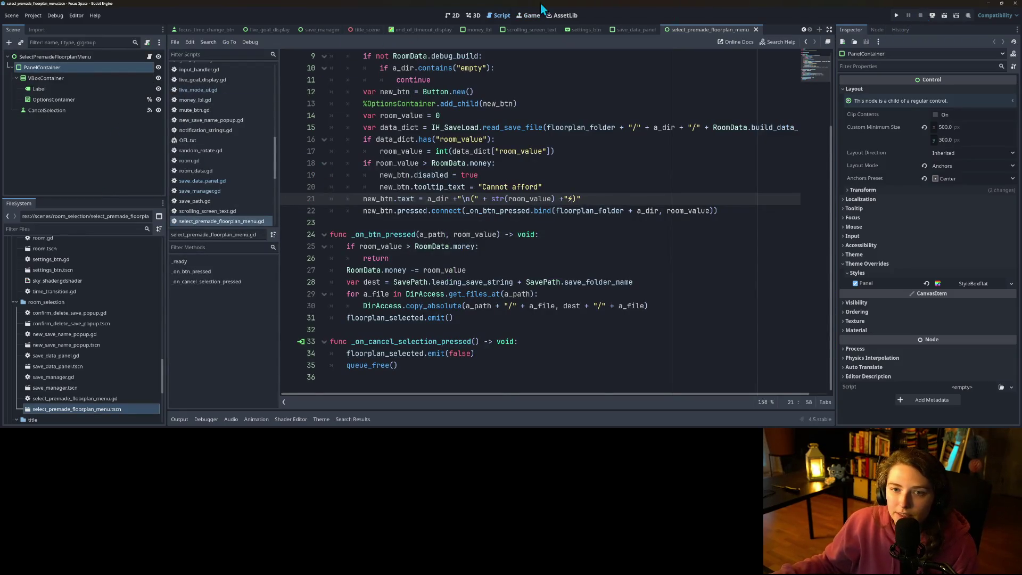
click(447, 15)
scroll(528, 229, up, 3)
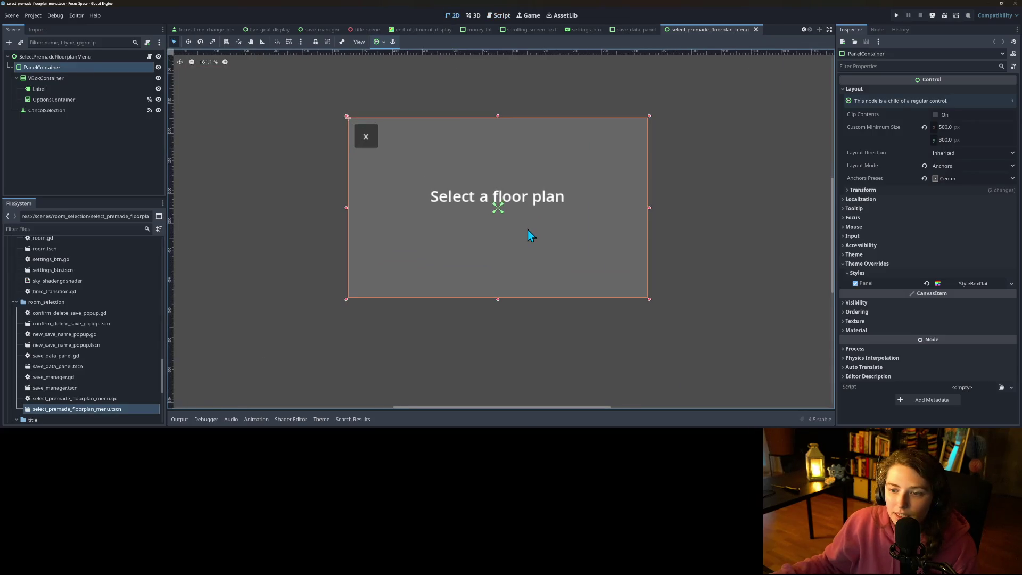
click(45, 111)
click(53, 100)
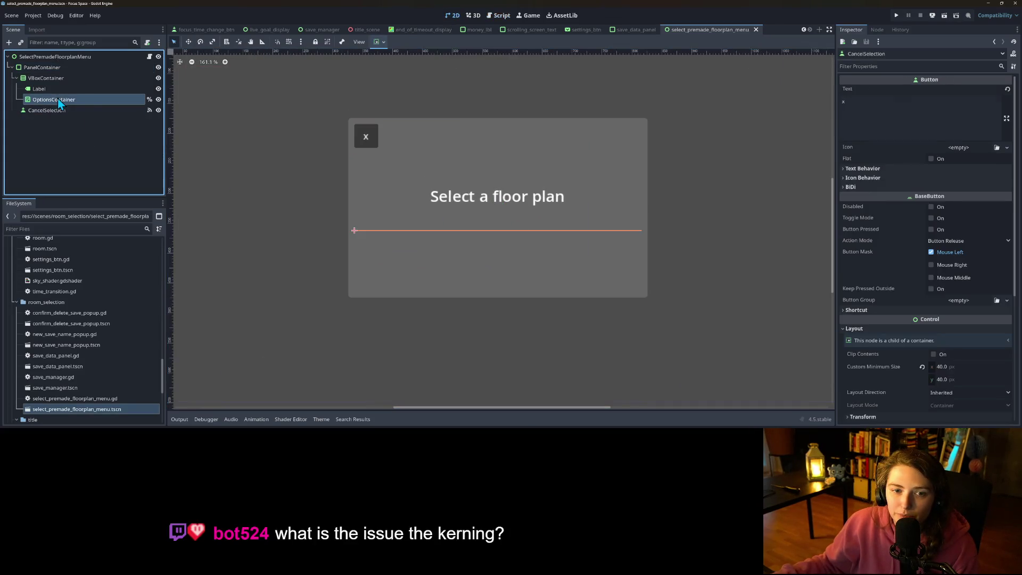
click(149, 57)
Review the Cannot afford tooltip line and where the save data is loaded.
click(473, 188)
scroll(473, 191, up, 2)
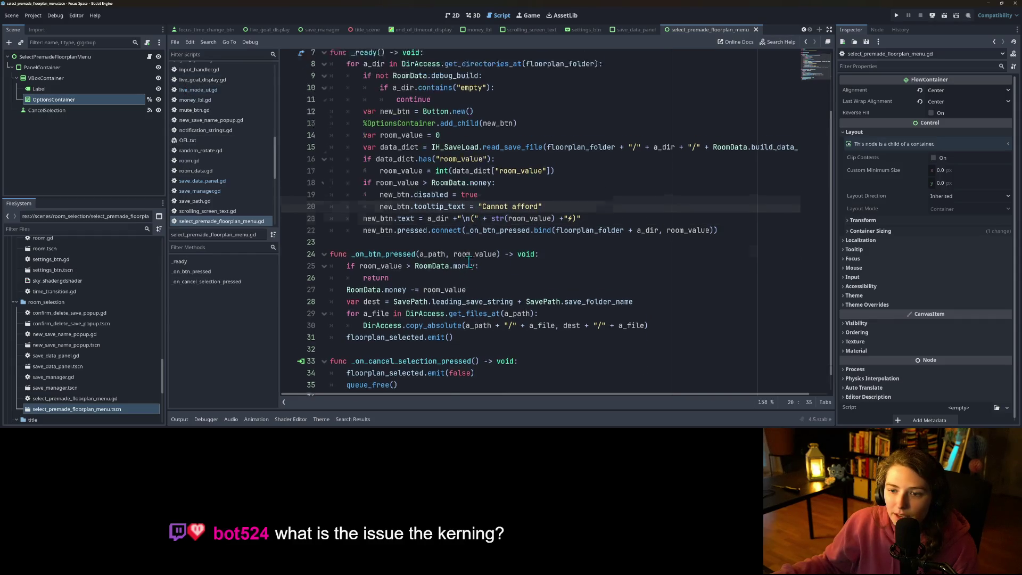
click(396, 200)
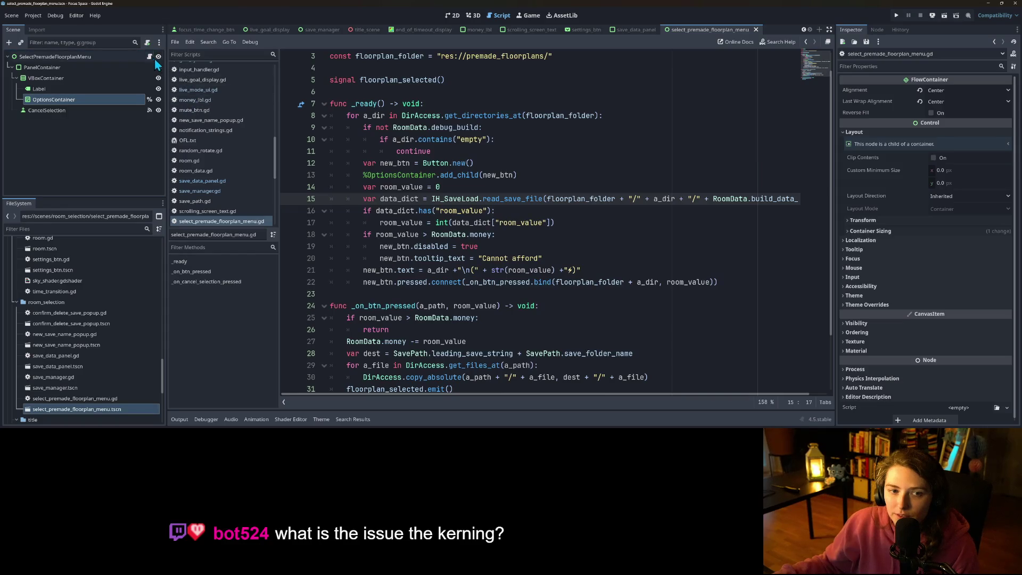
scroll(424, 223, up, 1)
scroll(424, 224, down, 2)
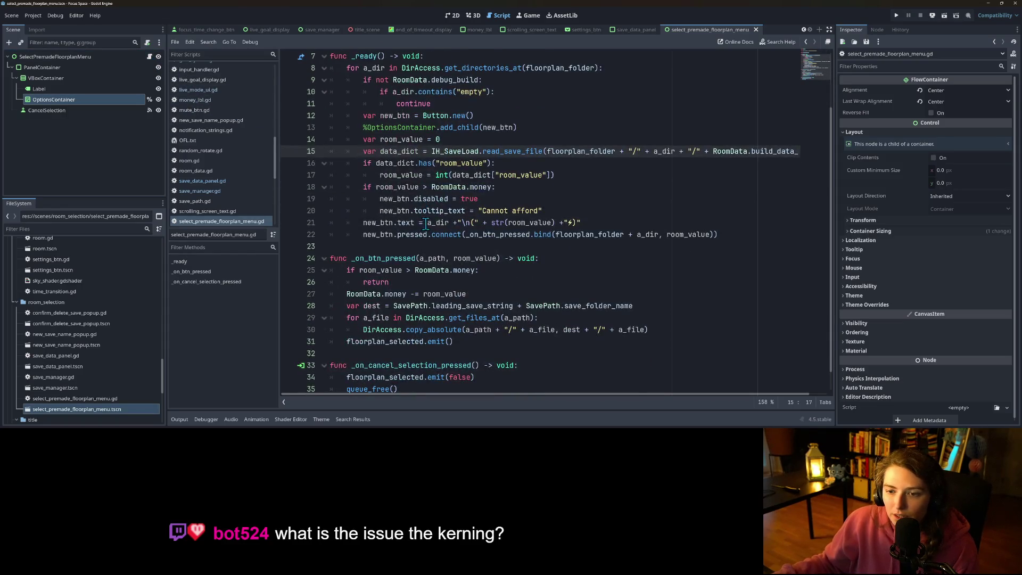
scroll(498, 190, down, 1)
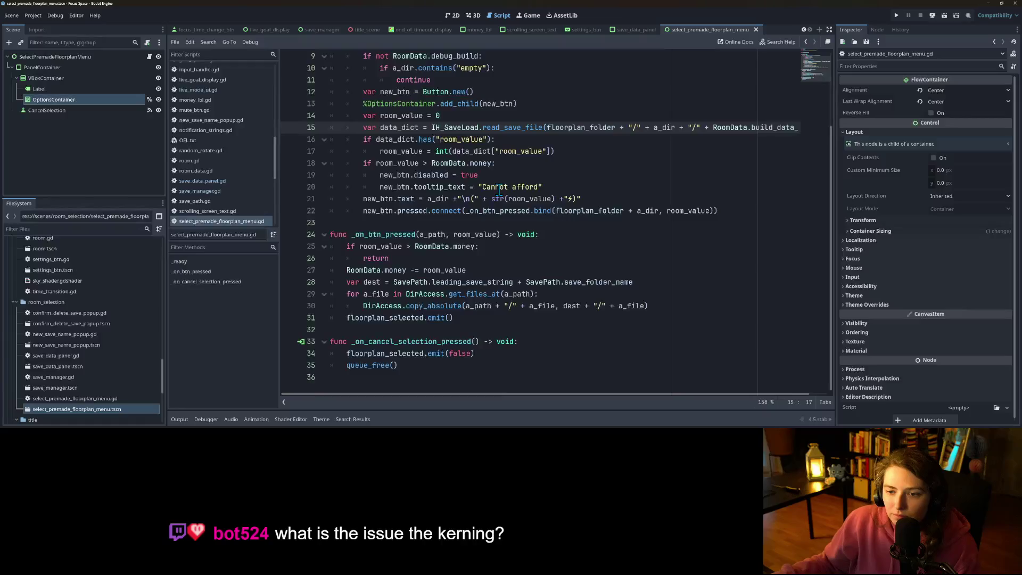
Examine the affordability check, disabled flag and add_child lines, adding then undoing a blank line.
click(449, 163)
click(408, 175)
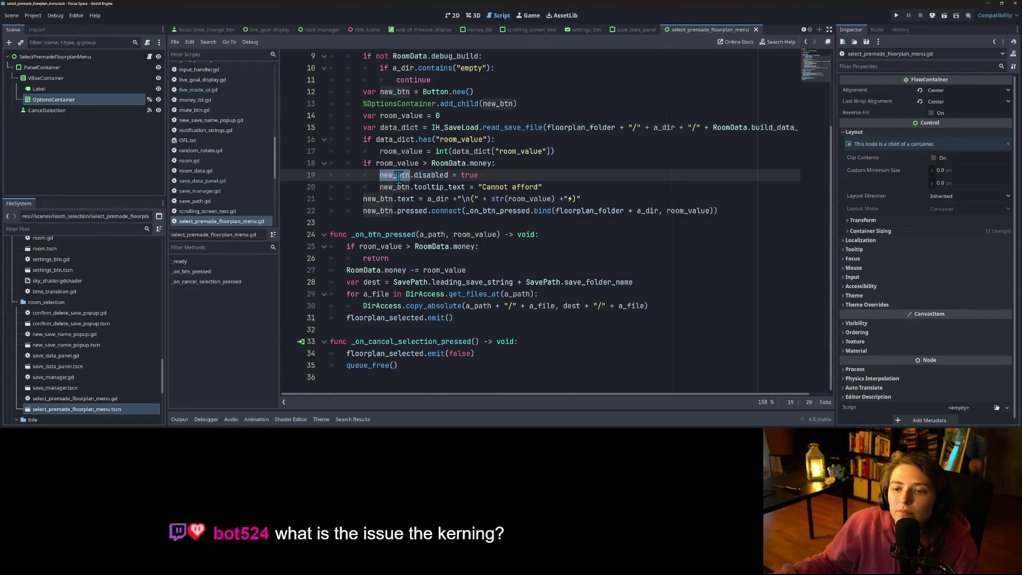
scroll(480, 186, up, 2)
click(491, 164)
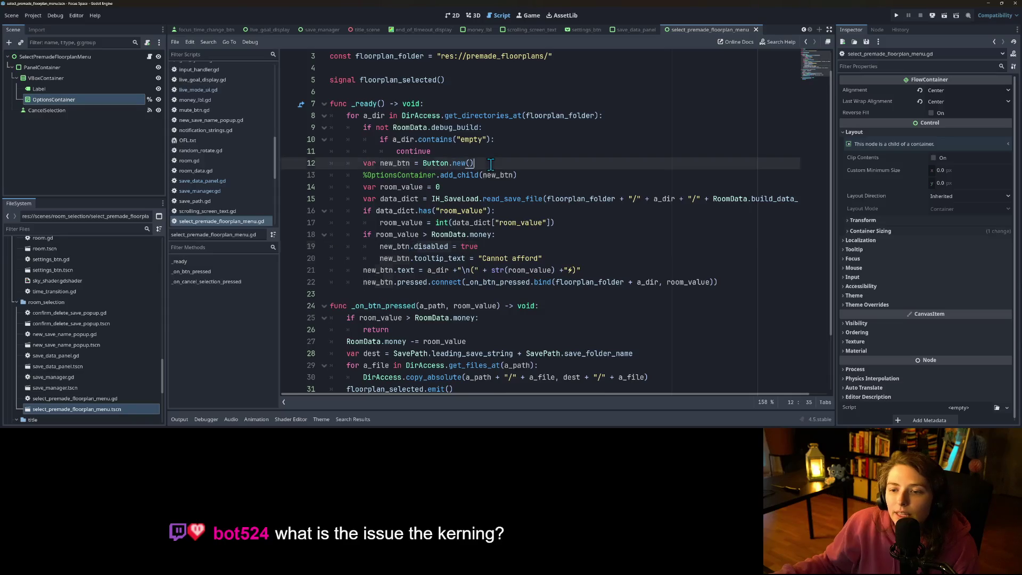
click(523, 175)
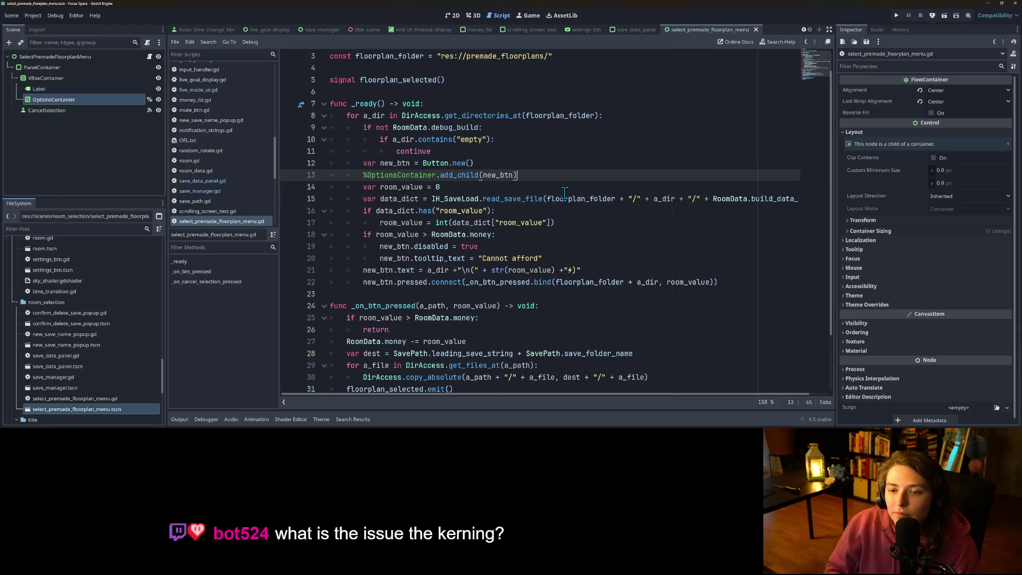
key(Return)
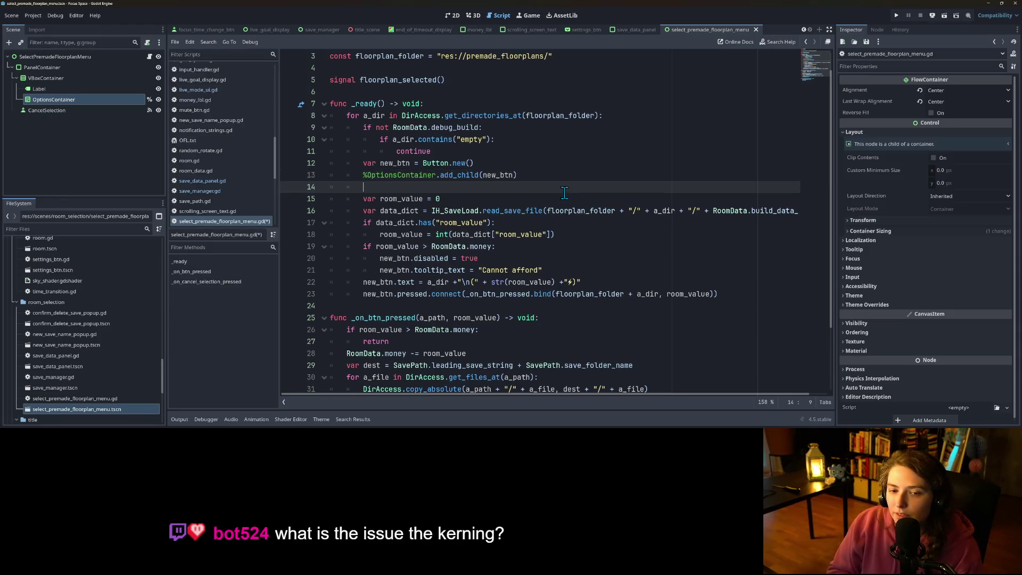
key(ctrl+z)
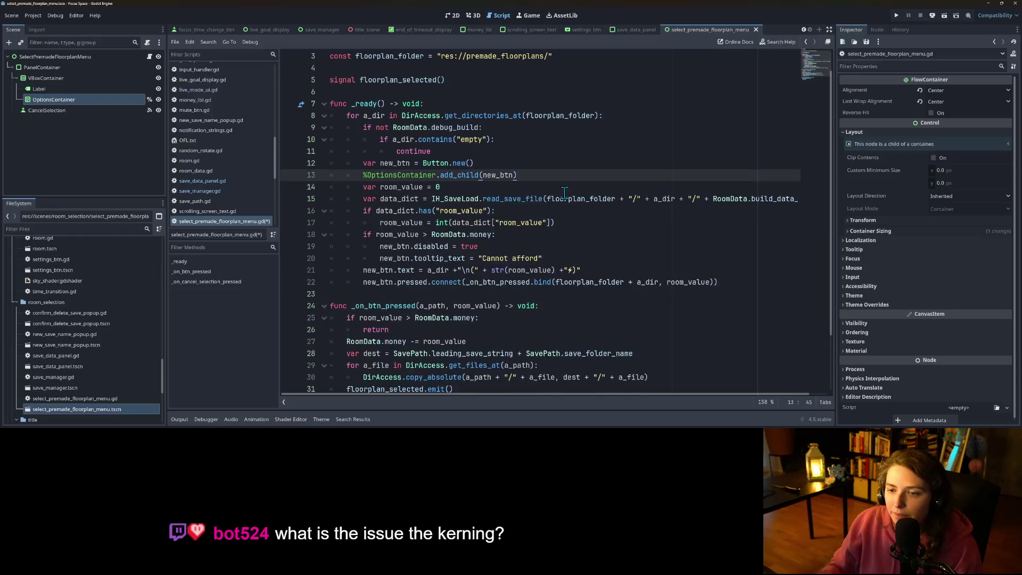
Save select_premade_floorplan_menu.gd.
key(ctrl+s)
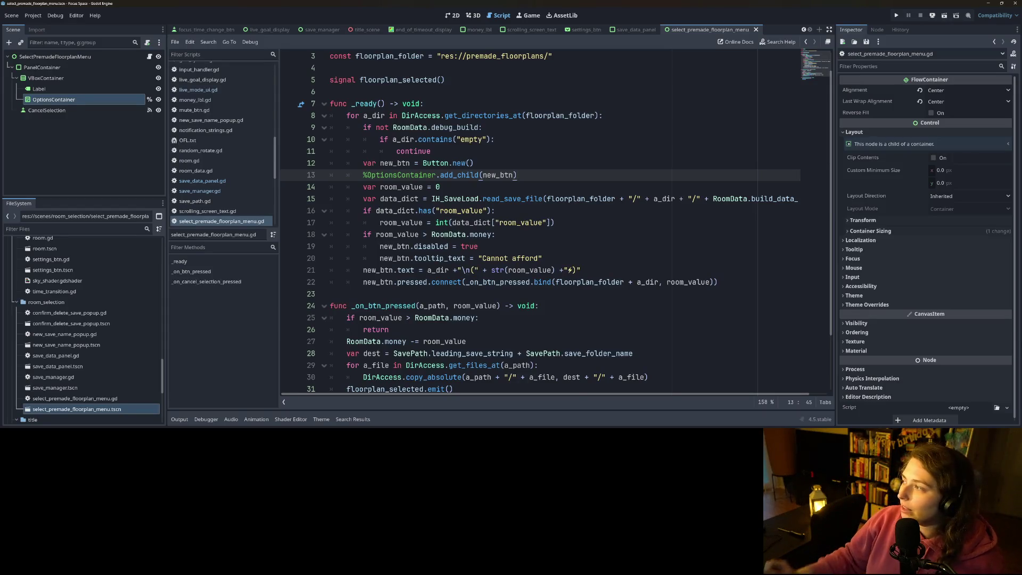
Run Focus Space, load the my_save room, confirm a focus session, and tilt the camera.
click(897, 15)
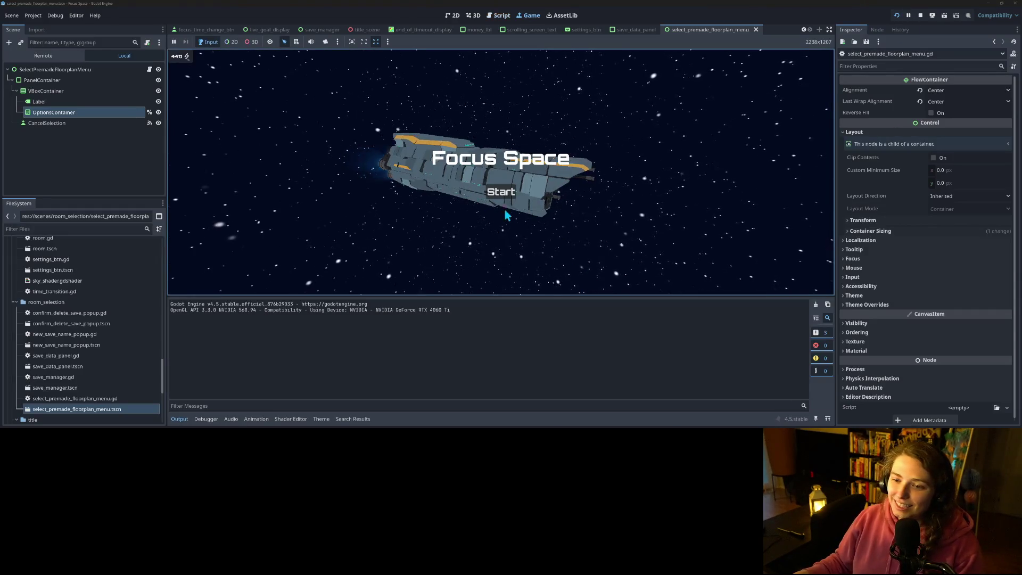
click(501, 191)
click(175, 419)
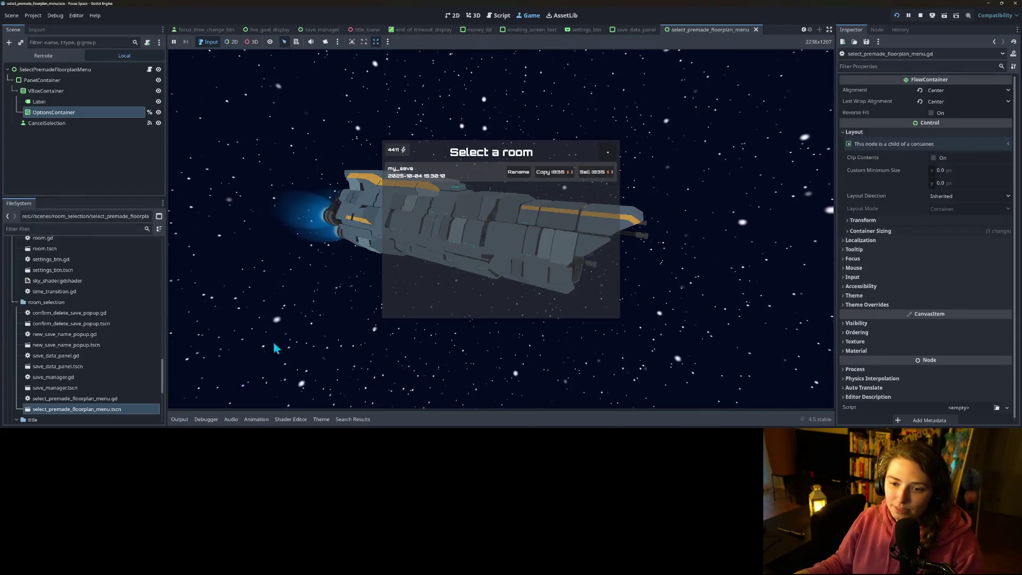
click(474, 178)
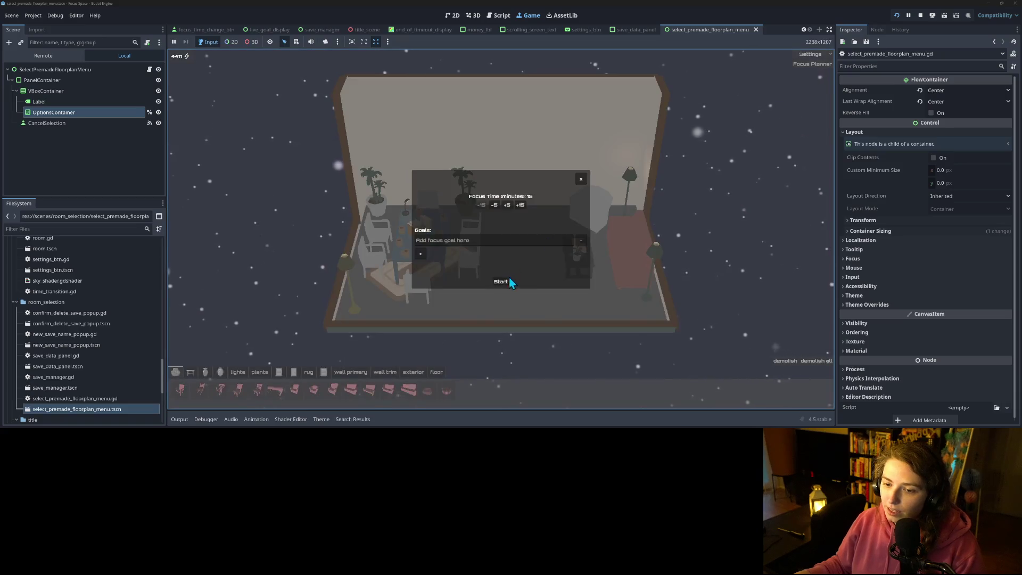
click(509, 278)
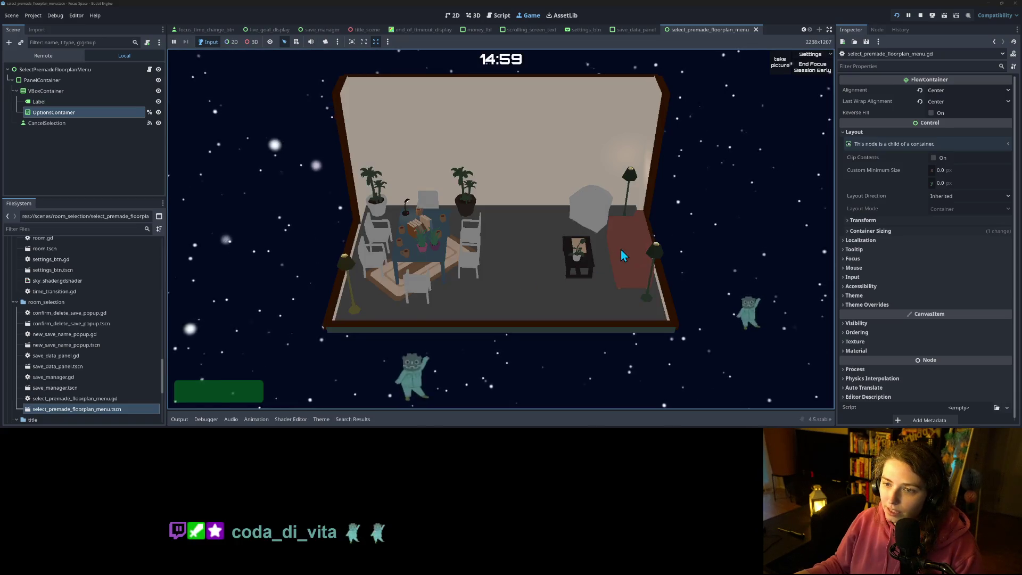
scroll(572, 274, down, 1)
scroll(621, 259, down, 1)
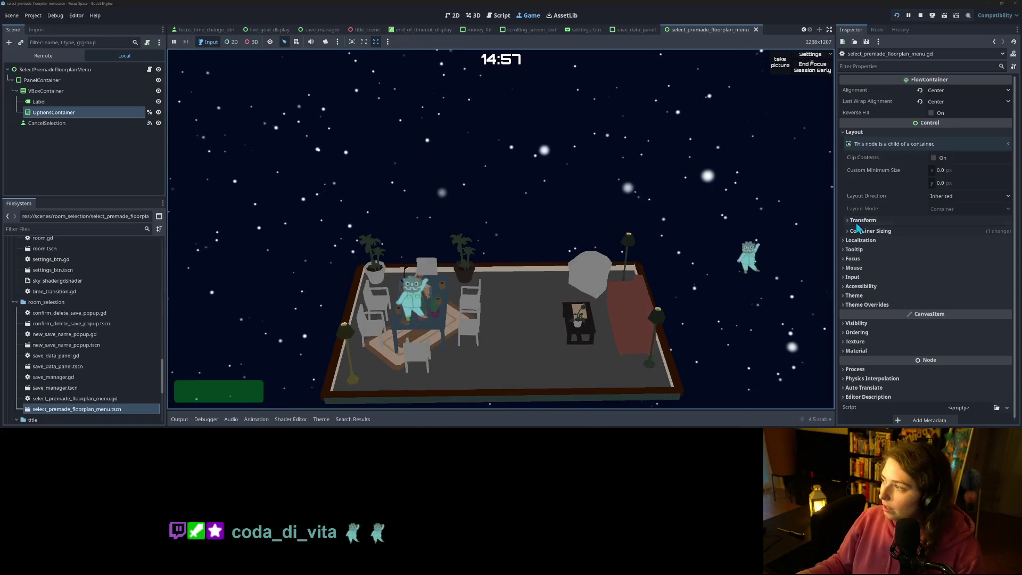